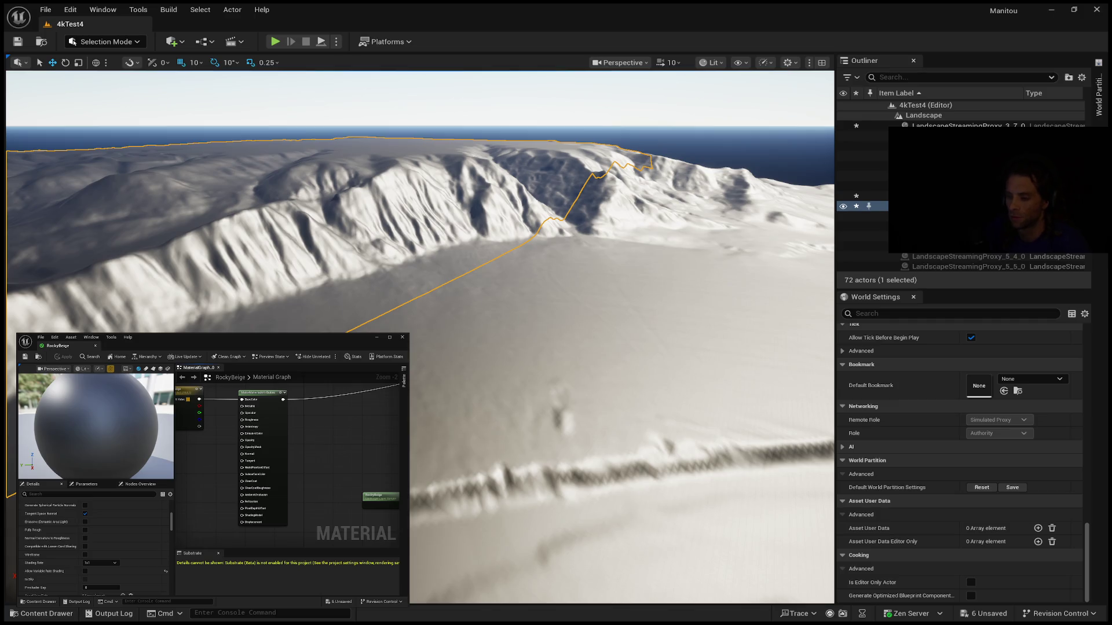
Show the RockyBeige material's overview of its textures and scroll down through it
{"action": "left_click", "coordinate": [141, 485]}
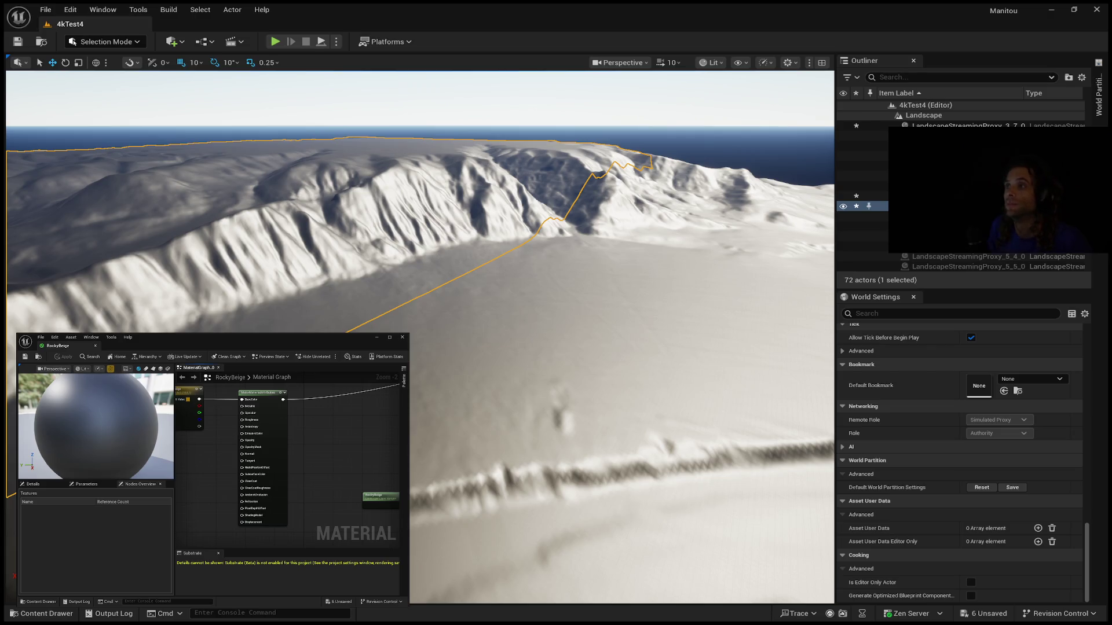
{"action": "scroll", "coordinate": [285, 487], "scroll_direction": "down", "scroll_amount": 3}
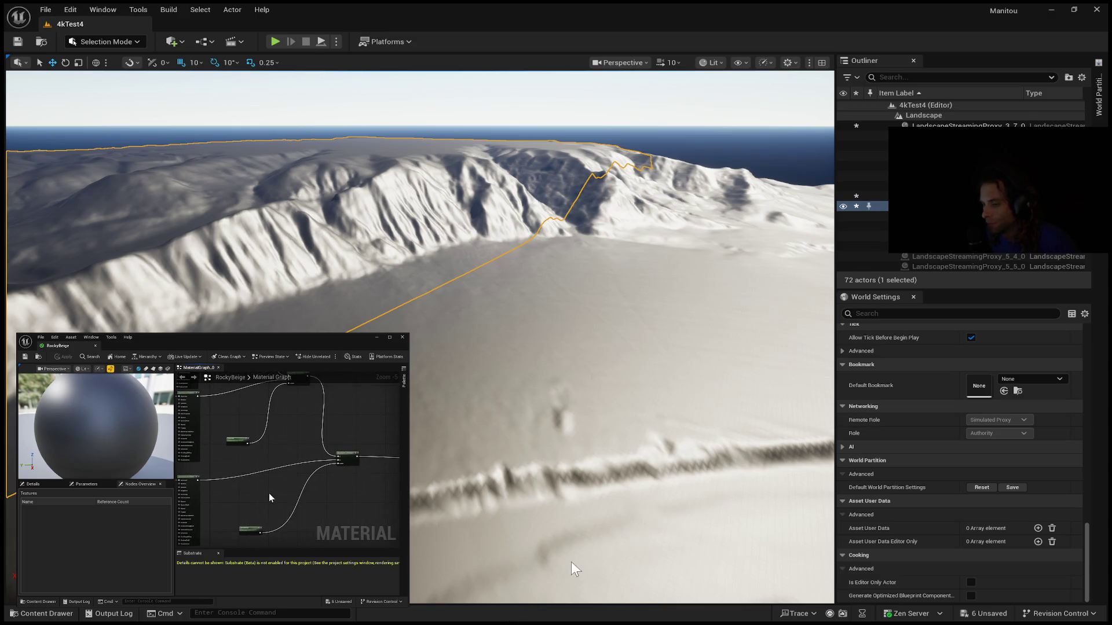
Turn the camera to look along the snowy ridge and pan the RockyBeige graph to reveal more nodes
{"action": "mouse_move", "coordinate": [676, 516]}
{"action": "left_mouse_down"}
{"action": "mouse_move", "coordinate": [771, 510]}
{"action": "mouse_move", "coordinate": [655, 509]}
{"action": "mouse_move", "coordinate": [655, 480]}
{"action": "left_mouse_up"}
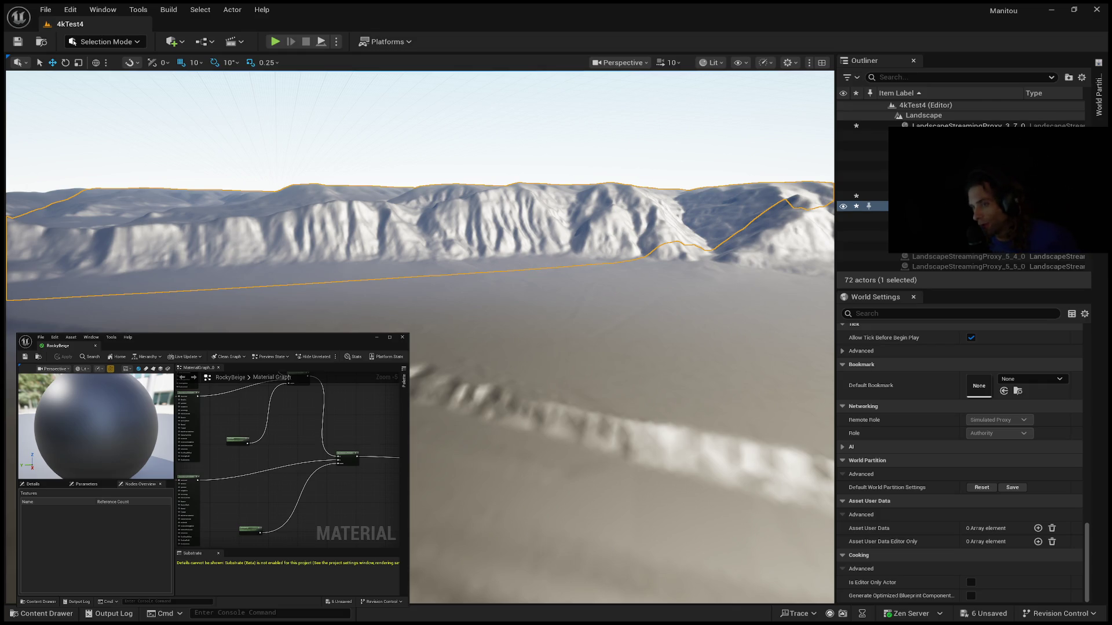
{"action": "left_click_drag", "start_coordinate": [300, 421], "coordinate": [283, 474]}
Zoom the RockyBeige material graph out to about Zoom -9 so every node is visible
{"action": "scroll", "coordinate": [296, 435], "scroll_direction": "down", "scroll_amount": 2}
{"action": "scroll", "coordinate": [309, 442], "scroll_direction": "down", "scroll_amount": 1}
{"action": "scroll", "coordinate": [310, 440], "scroll_direction": "down", "scroll_amount": 1}
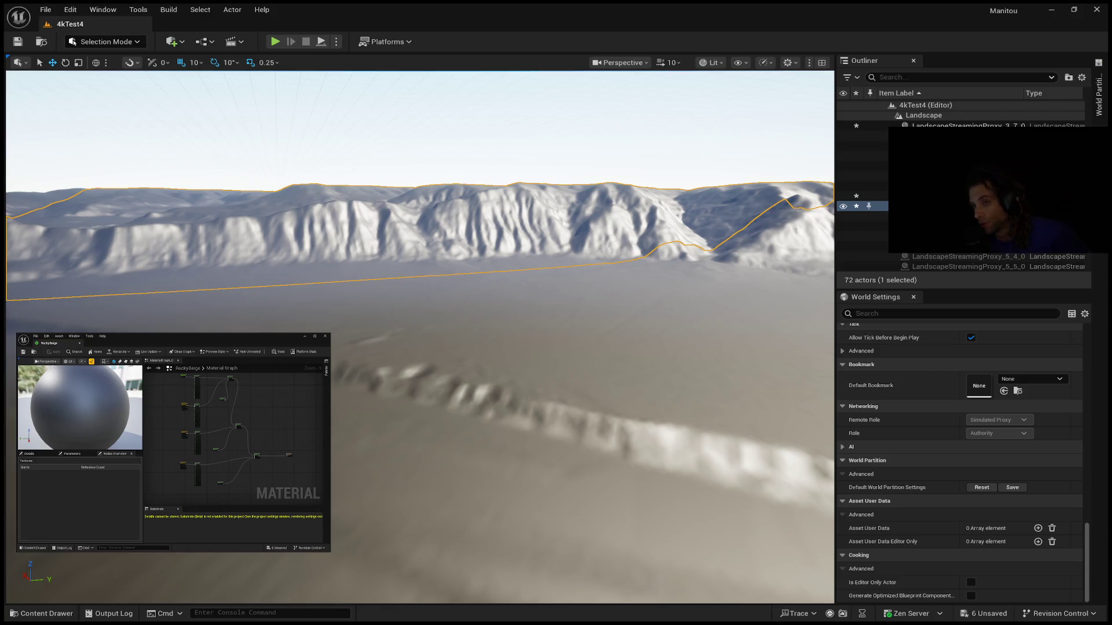
Fly over the snowfield down to the selected landscape region's edge and bring up the World Partition map
{"action": "key", "text": "w"}
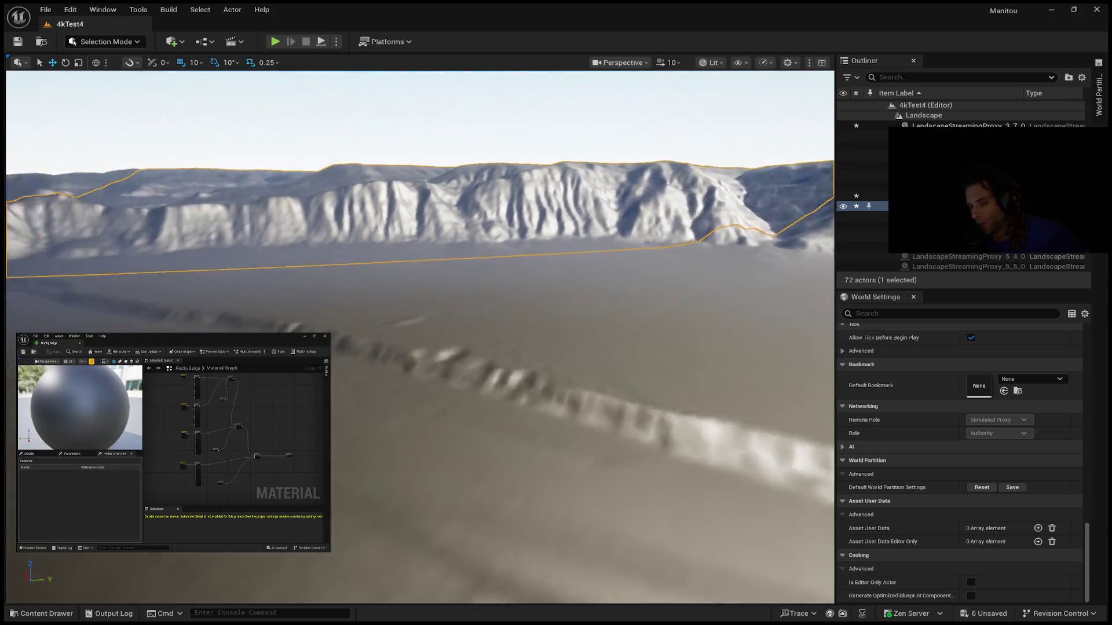
{"action": "key", "text": "w"}
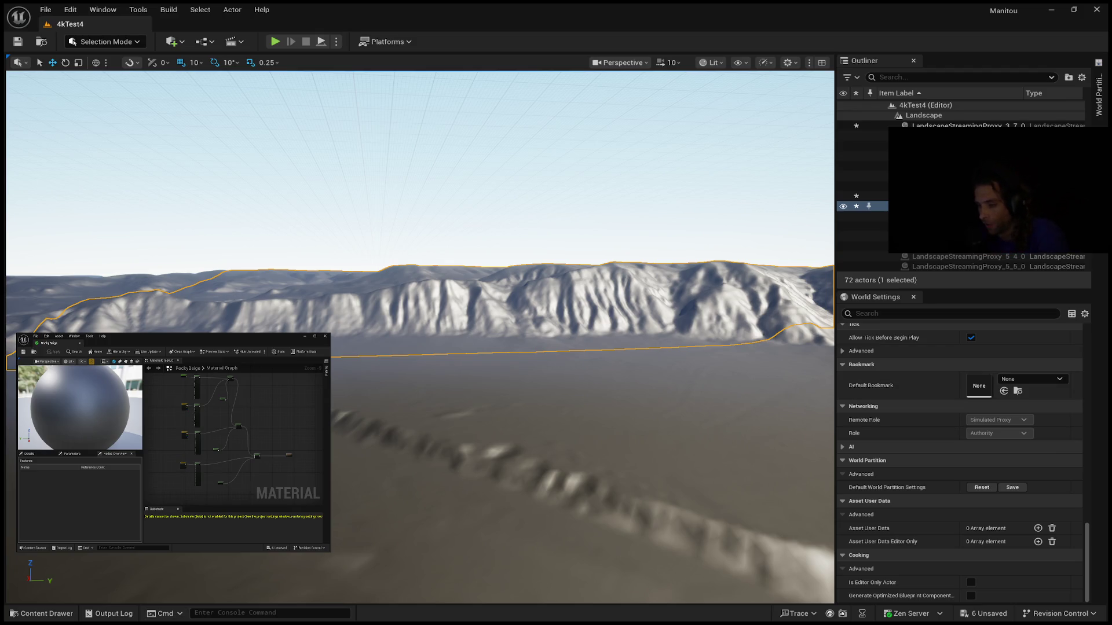
{"action": "key", "text": "f"}
{"action": "scroll", "coordinate": [420, 336], "scroll_direction": "down", "scroll_amount": 10}
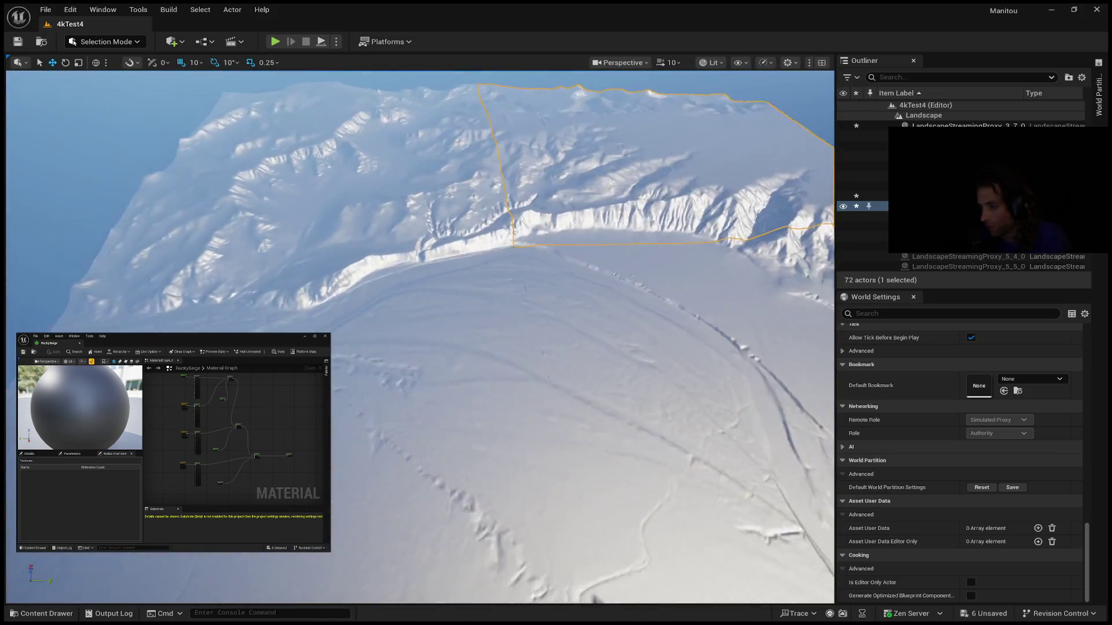
{"action": "left_click_drag", "start_coordinate": [548, 390], "coordinate": [489, 371]}
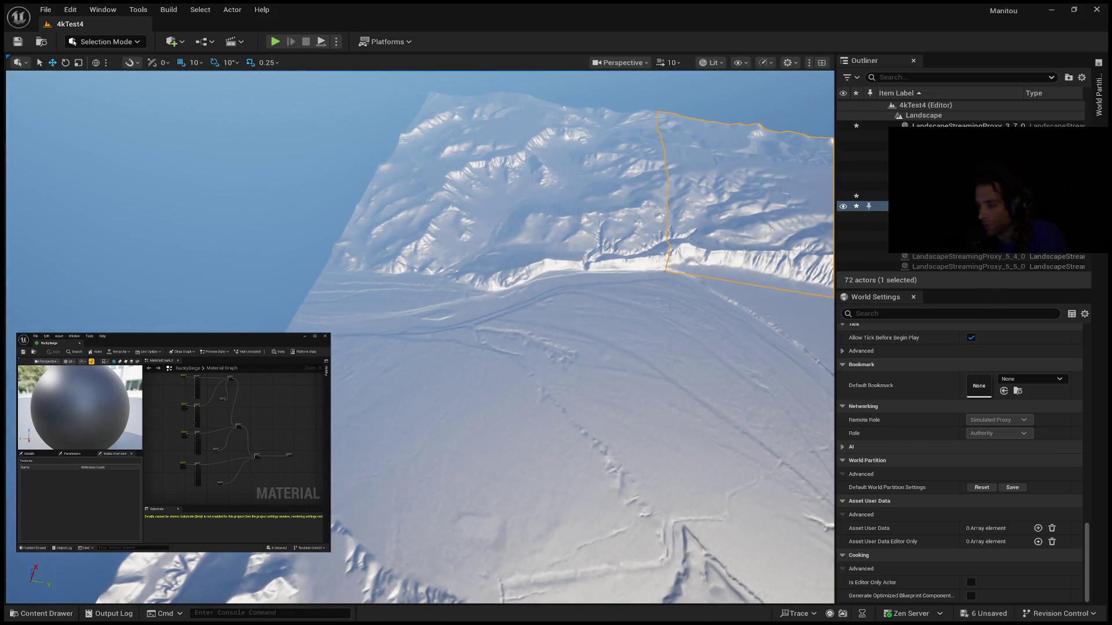
{"action": "left_click", "coordinate": [1099, 111]}
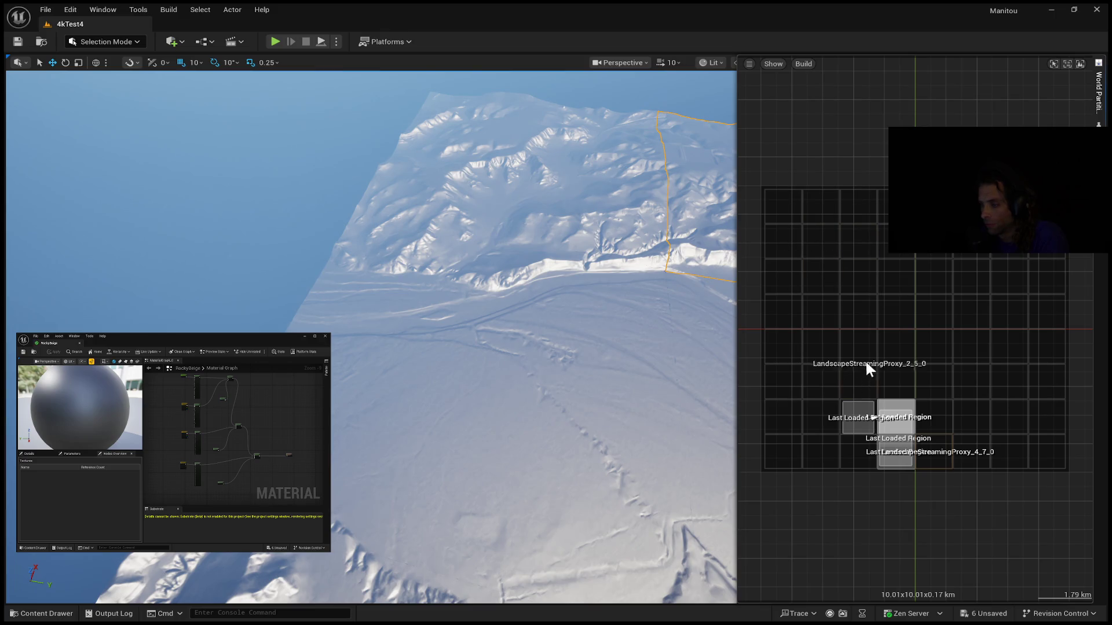
Load the marked-out column of landscape cells and hide the map, leaving 20 of 72 actors loaded
{"action": "mouse_move", "coordinate": [841, 398]}
{"action": "left_mouse_down"}
{"action": "mouse_move", "coordinate": [839, 471]}
{"action": "mouse_move", "coordinate": [847, 460]}
{"action": "left_mouse_up"}
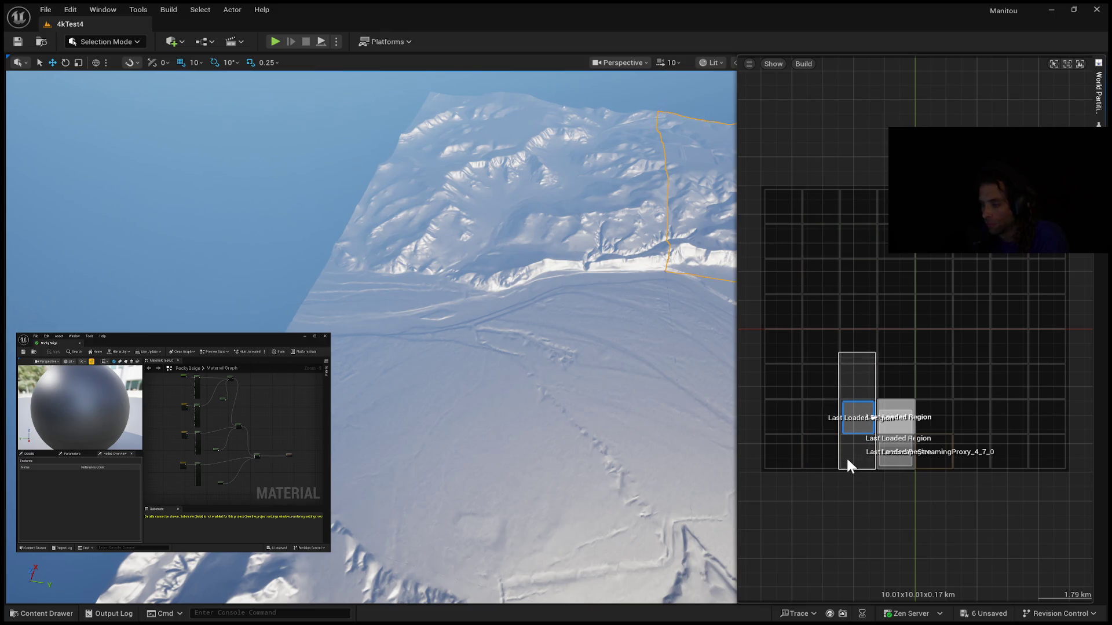
{"action": "left_click", "coordinate": [878, 478]}
{"action": "left_click", "coordinate": [125, 286]}
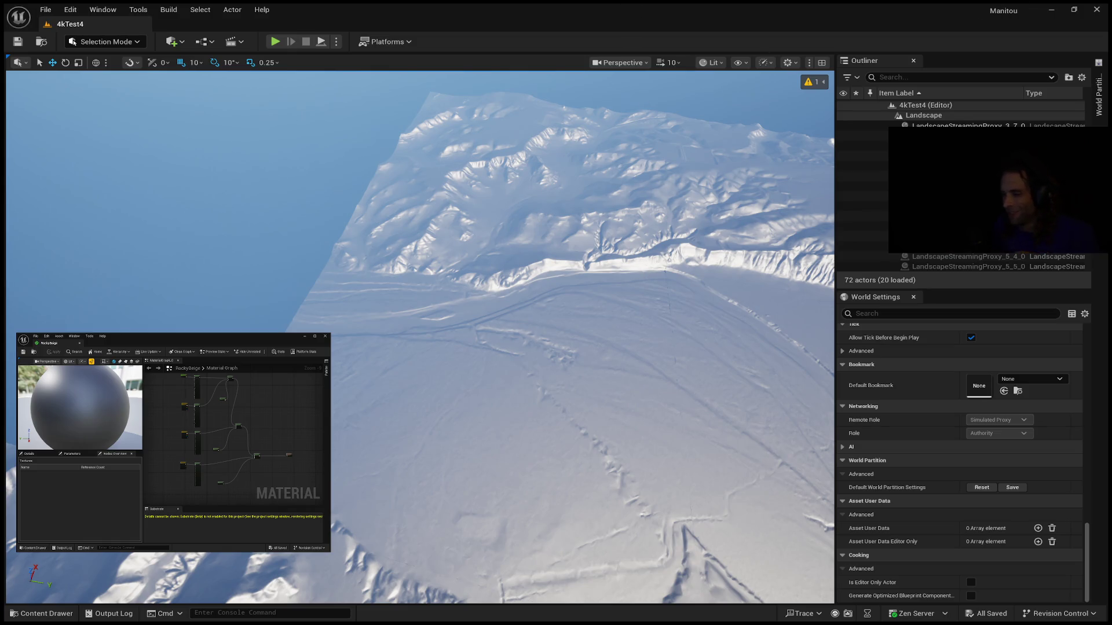
Fly to the terrain's unloaded edge and load the next two cells, reaching 22 of 72 actors
{"action": "left_click_drag", "start_coordinate": [387, 250], "coordinate": [386, 336]}
{"action": "left_click_drag", "start_coordinate": [432, 260], "coordinate": [432, 260]}
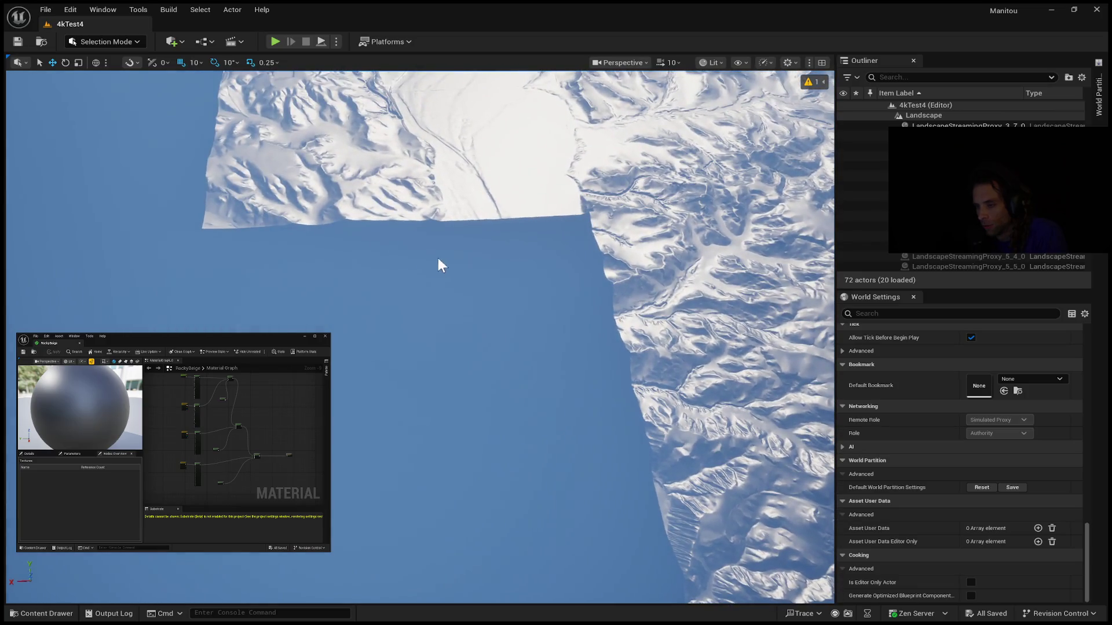
{"action": "left_click", "coordinate": [1098, 89]}
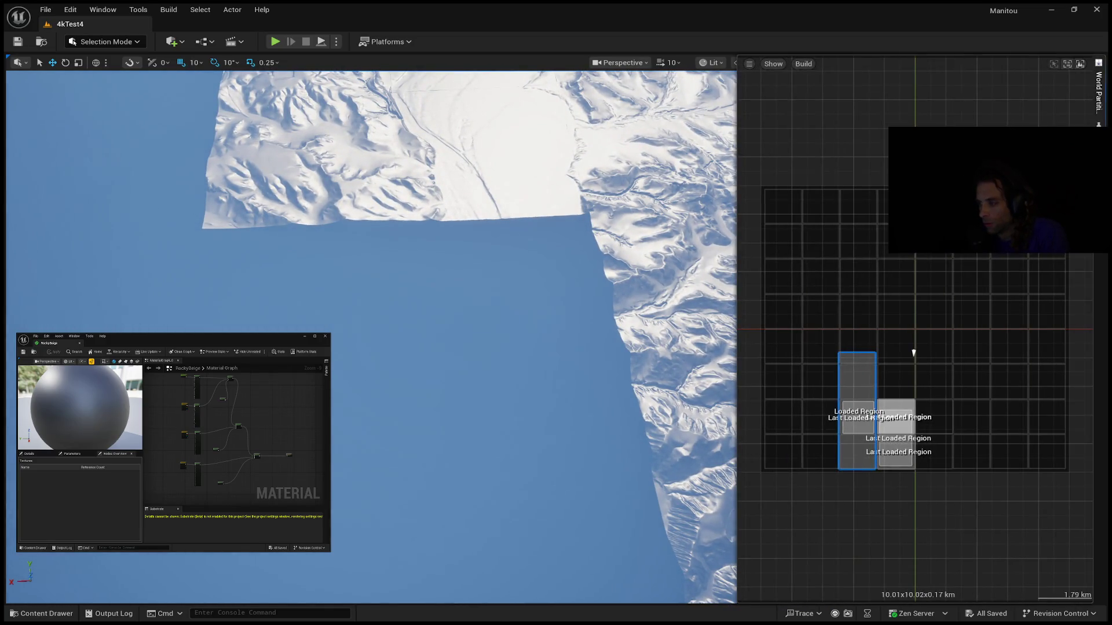
{"action": "left_click", "coordinate": [881, 405]}
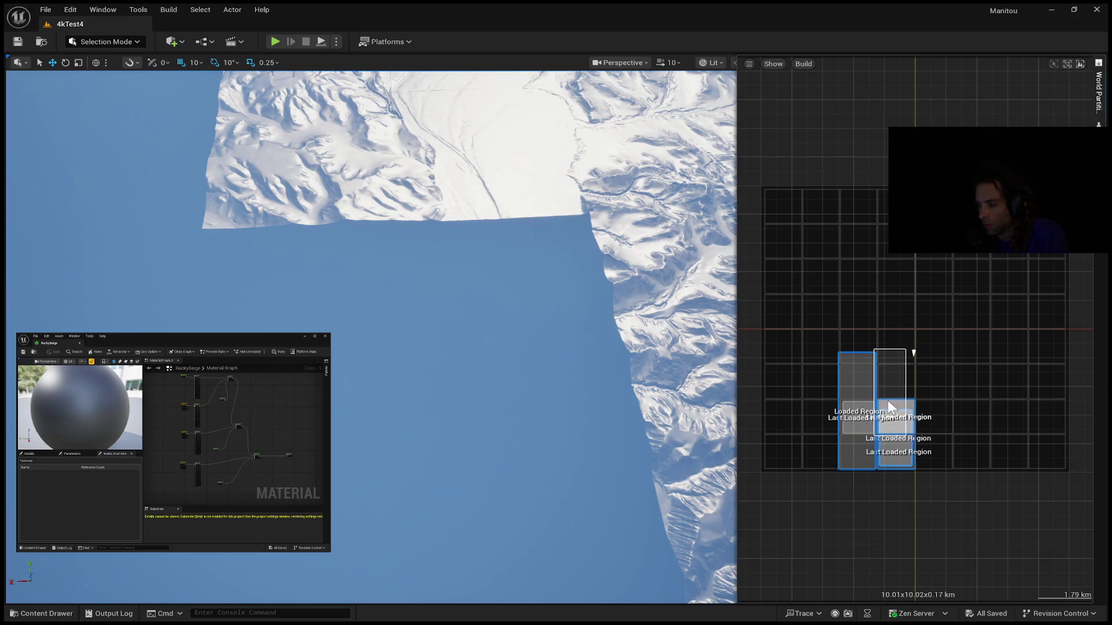
{"action": "left_click", "coordinate": [914, 349]}
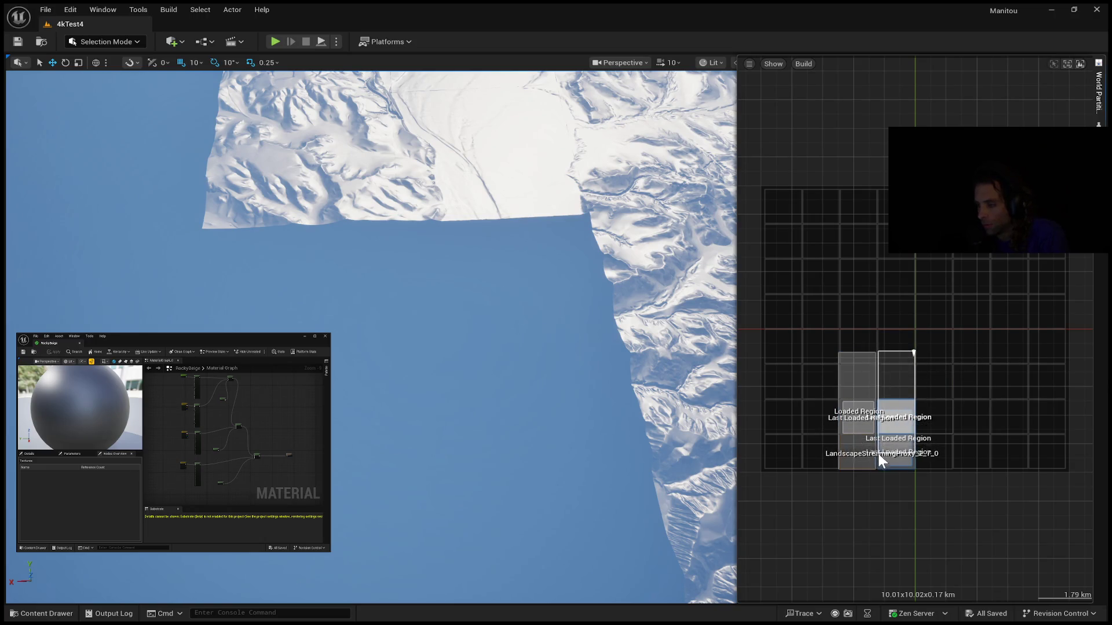
{"action": "left_click_drag", "start_coordinate": [878, 457], "coordinate": [883, 413]}
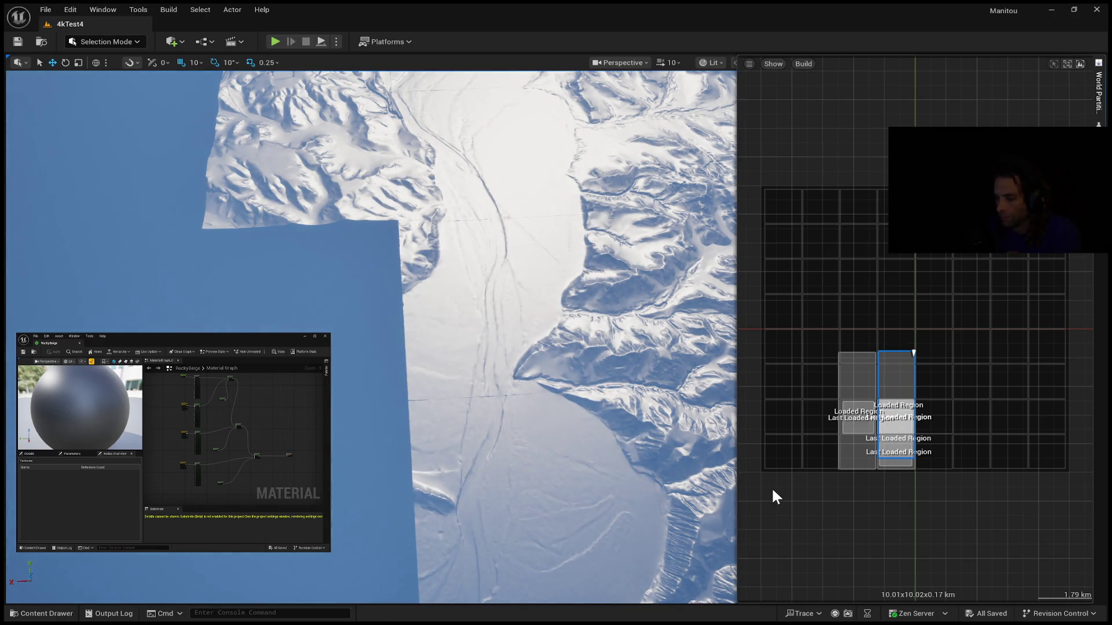
{"action": "left_click", "coordinate": [695, 208]}
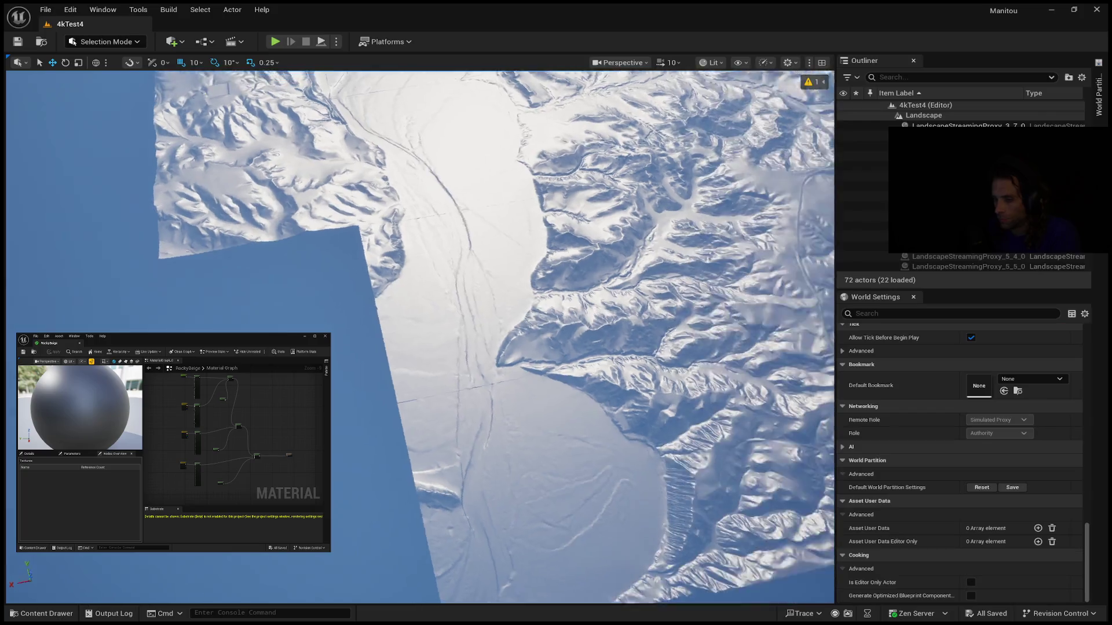